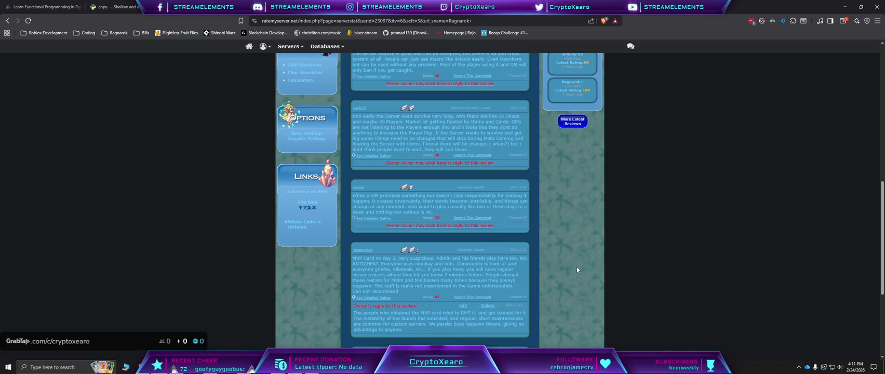
Step: Scroll to the end of the Ragnarok+ reviews, then bring up Discord showing a new member's profile
{"action": "scroll", "coordinate": [577, 267], "scroll_direction": "down", "scroll_amount": 1}
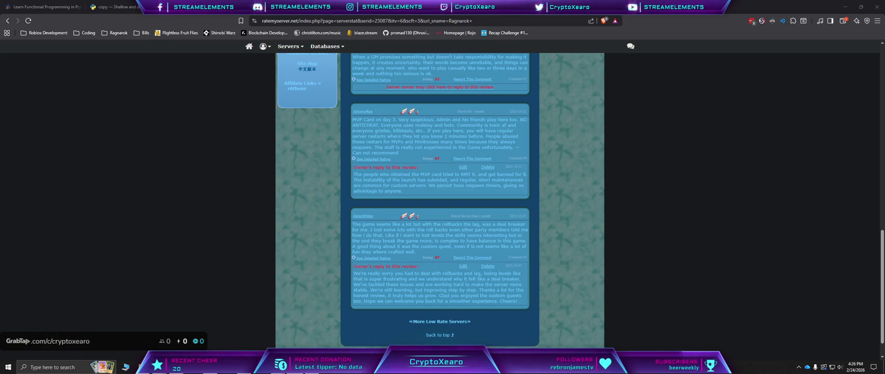
{"action": "key", "text": "alt+Tab"}
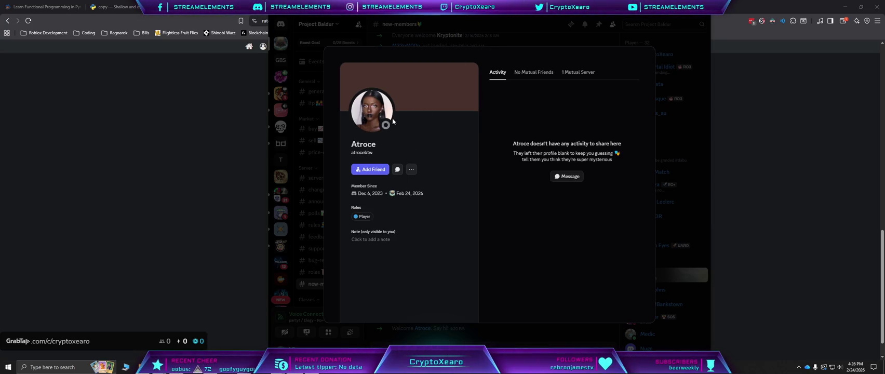
Step: Close the new member's profile, reopen it from the welcome message, then close it again
{"action": "key", "text": "Escape"}
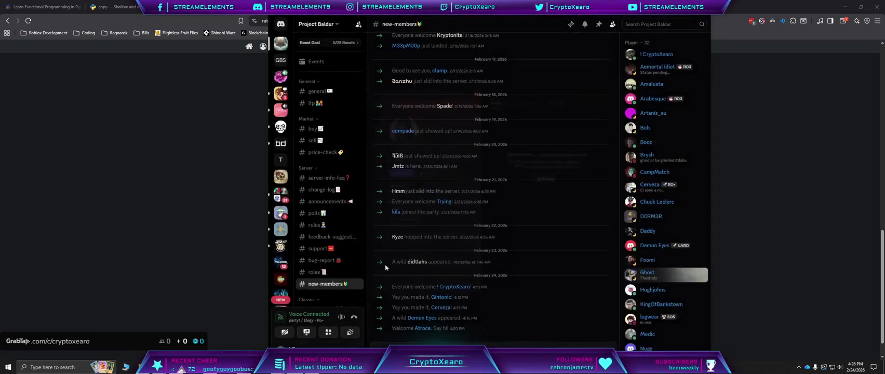
{"action": "left_click", "coordinate": [424, 328]}
{"action": "left_click", "coordinate": [446, 276]}
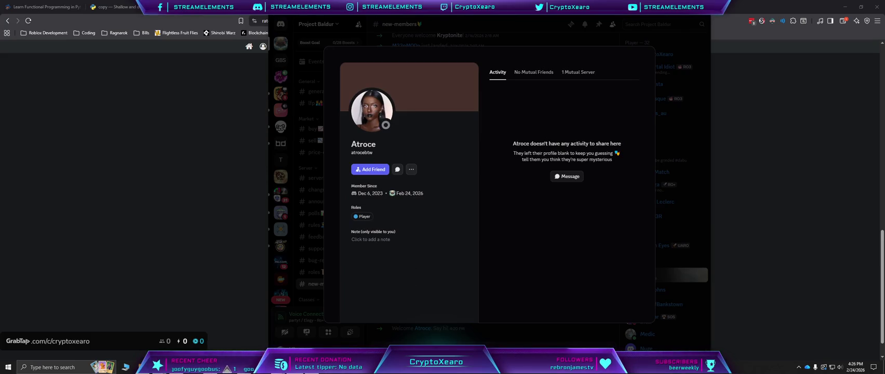
{"action": "key", "text": "Escape"}
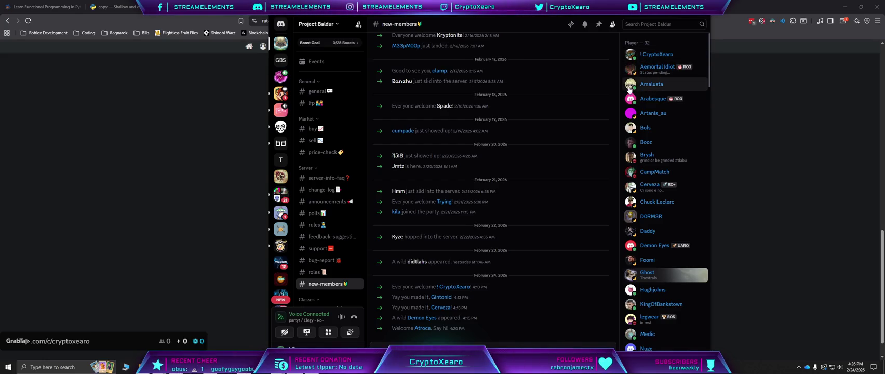
{"action": "scroll", "coordinate": [638, 319], "scroll_direction": "down", "scroll_amount": 2}
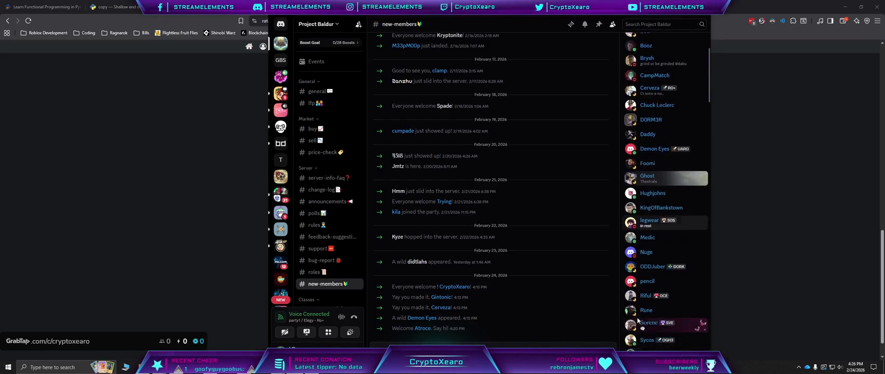
{"action": "scroll", "coordinate": [643, 286], "scroll_direction": "down", "scroll_amount": 2}
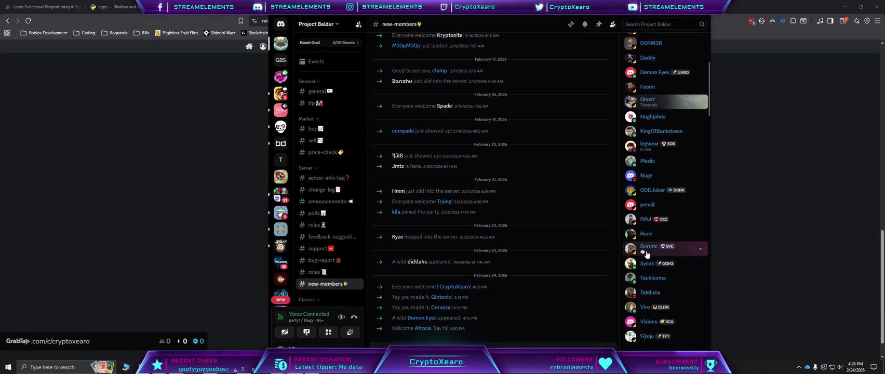
Step: Look over several members' profile cards from the member list, then hide Discord
{"action": "left_click", "coordinate": [644, 264]}
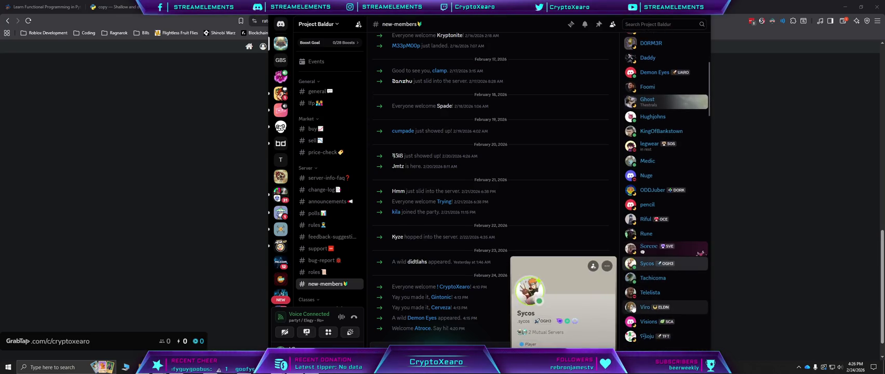
{"action": "left_click", "coordinate": [644, 278]}
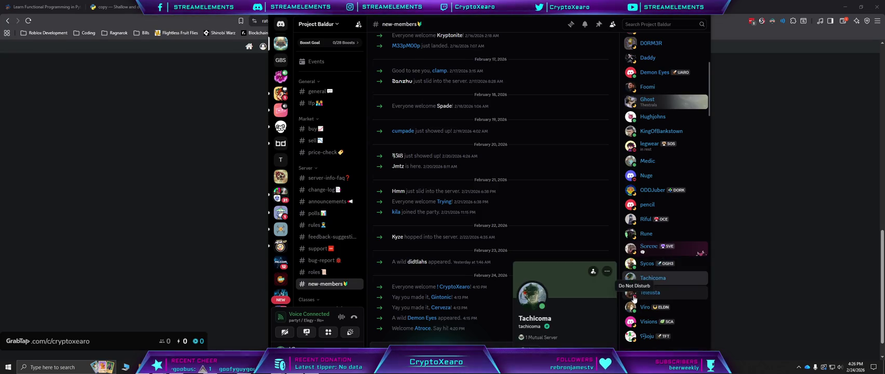
{"action": "left_click", "coordinate": [633, 297]}
{"action": "left_click", "coordinate": [633, 295]}
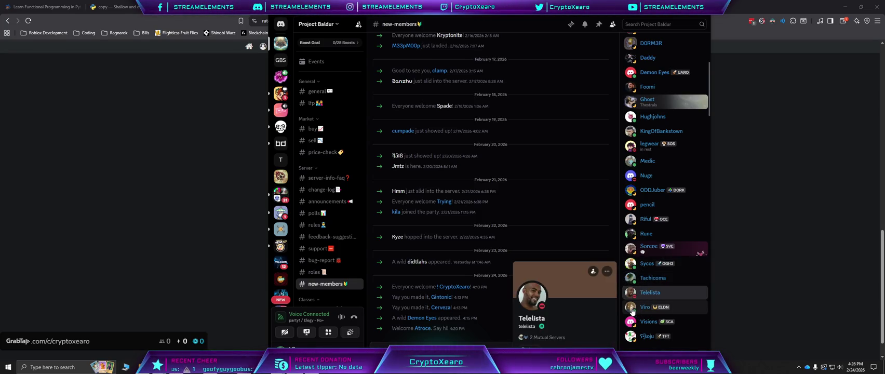
{"action": "left_click", "coordinate": [634, 312]}
{"action": "left_click", "coordinate": [630, 323]}
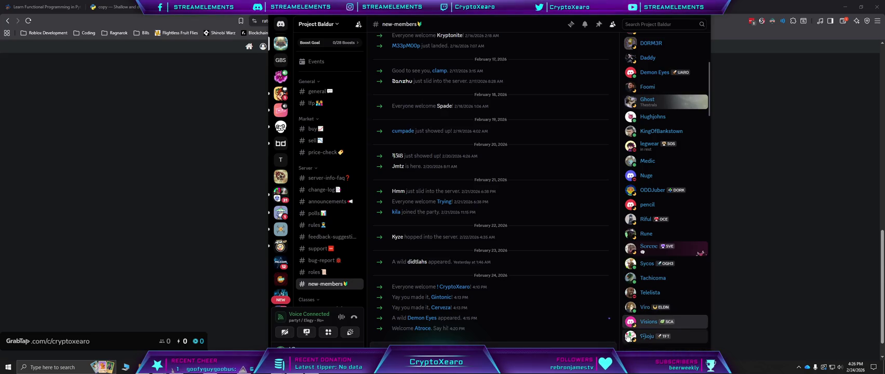
{"action": "left_click", "coordinate": [630, 336]}
{"action": "left_click", "coordinate": [632, 324]}
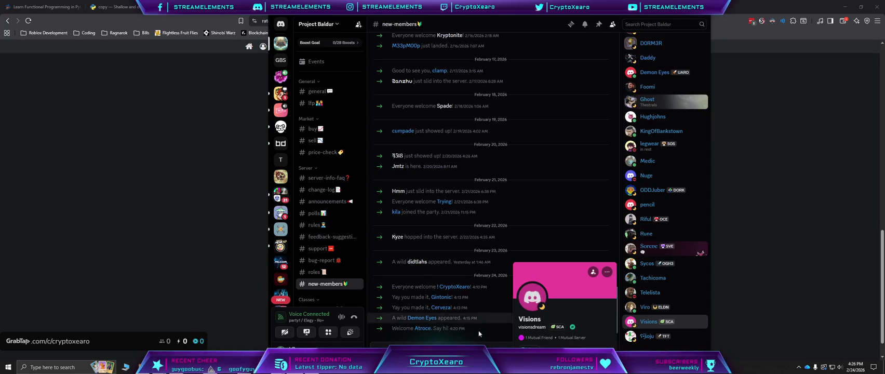
{"action": "left_click", "coordinate": [468, 23]}
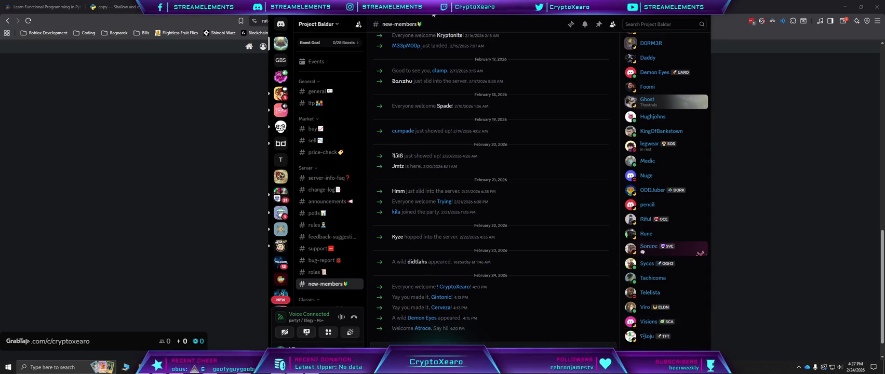
{"action": "key", "text": "alt+Tab"}
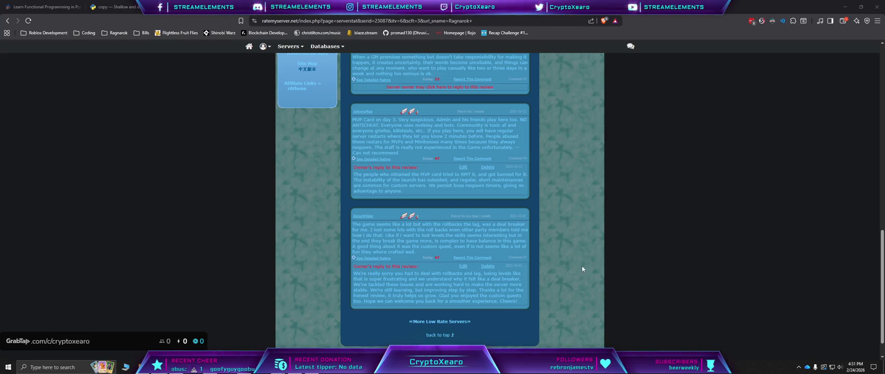
Step: Glance at the forum's Server Reviews board, then return to the Ragnarok+ rating page
{"action": "scroll", "coordinate": [499, 314], "scroll_direction": "up", "scroll_amount": 15}
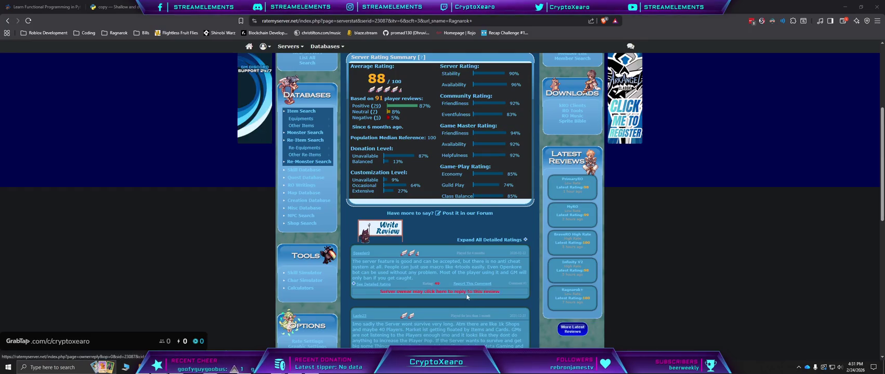
{"action": "left_click", "coordinate": [438, 213]}
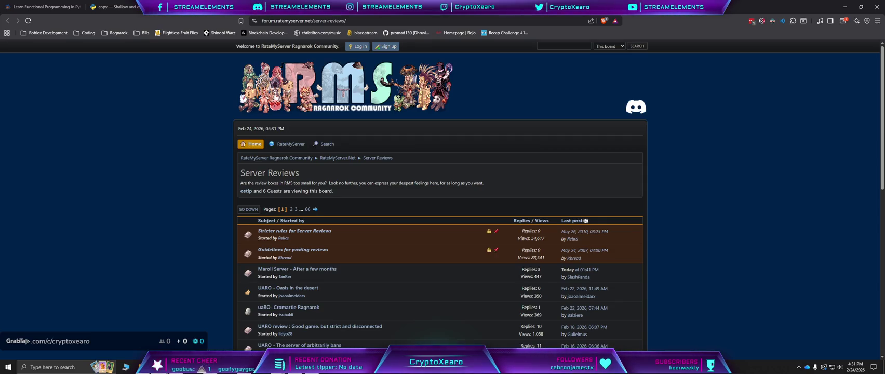
{"action": "key", "text": "ctrl+w"}
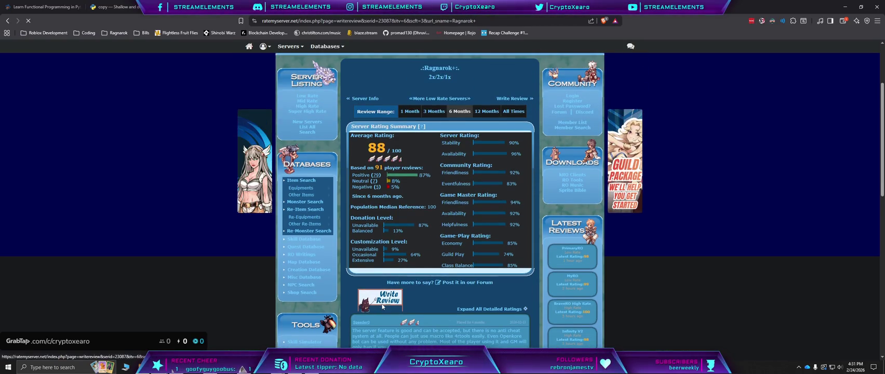
Step: Log in with a Server Player account via Write Review and open the member area
{"action": "left_click", "coordinate": [406, 297]}
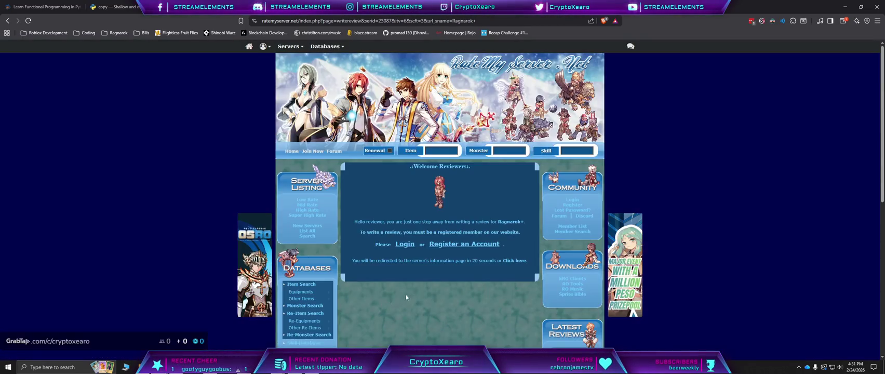
{"action": "left_click", "coordinate": [406, 244]}
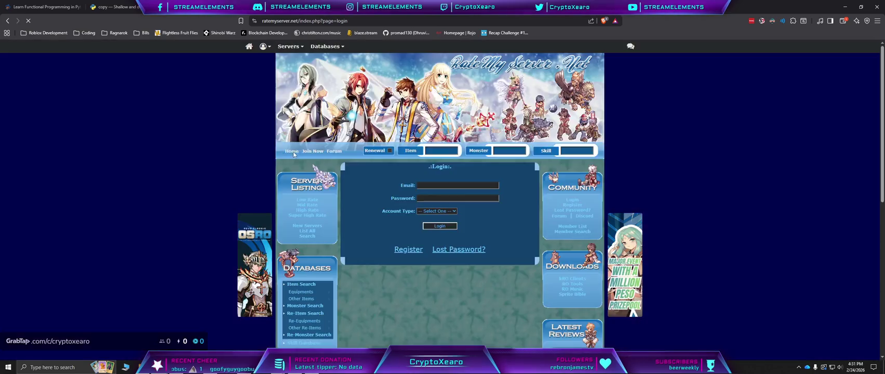
{"action": "left_click", "coordinate": [447, 212]}
{"action": "left_click", "coordinate": [440, 227]}
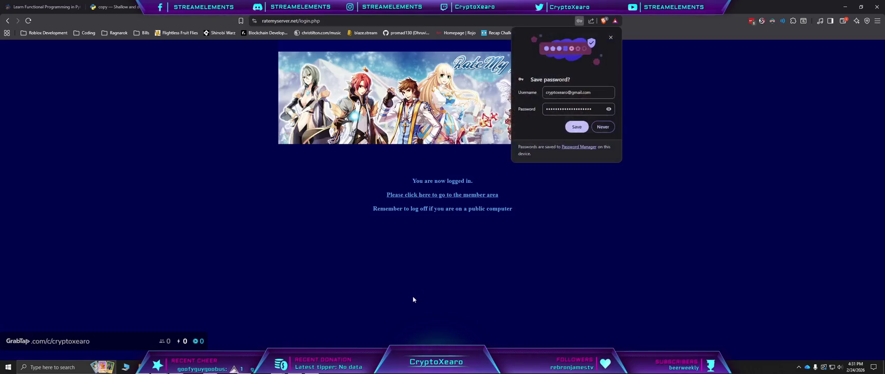
{"action": "left_click", "coordinate": [604, 127]}
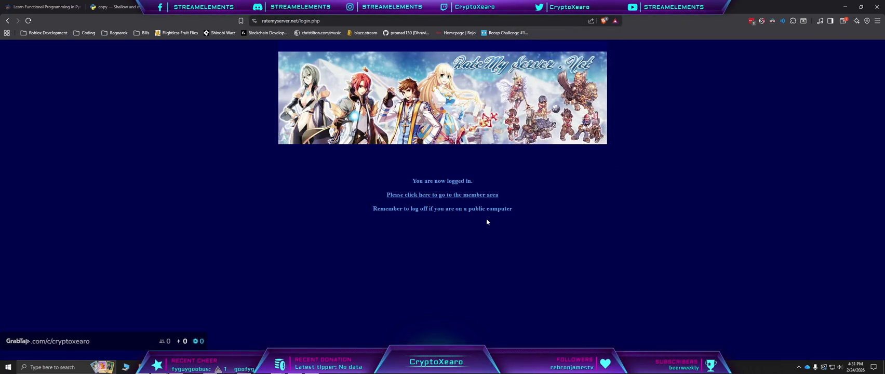
{"action": "left_click", "coordinate": [481, 196]}
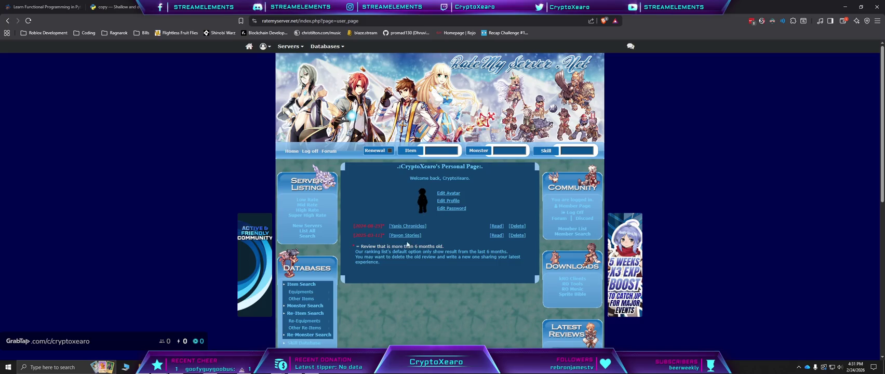
Step: Read the earlier Yanis Chronicles review, then go back to the logged-in confirmation page
{"action": "left_click", "coordinate": [496, 226]}
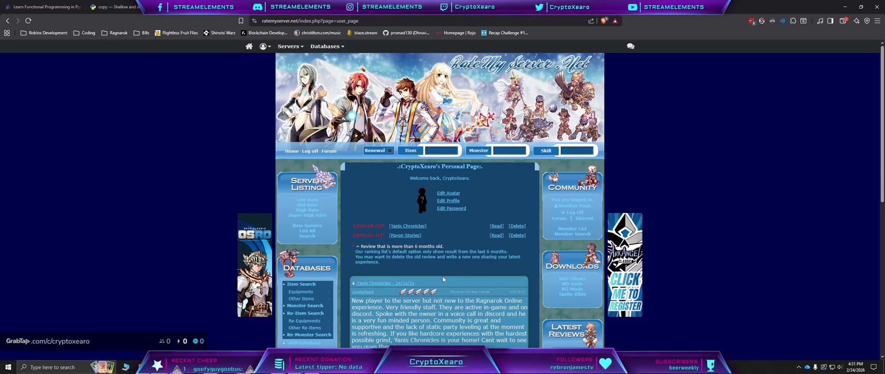
{"action": "scroll", "coordinate": [443, 279], "scroll_direction": "down", "scroll_amount": 1}
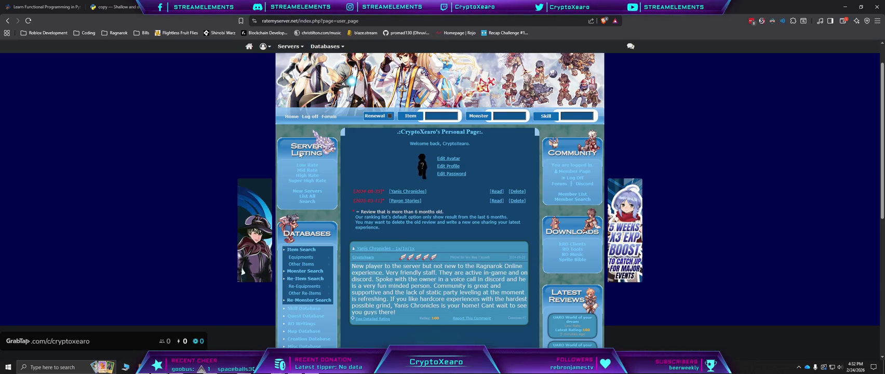
{"action": "key", "text": "alt+Left"}
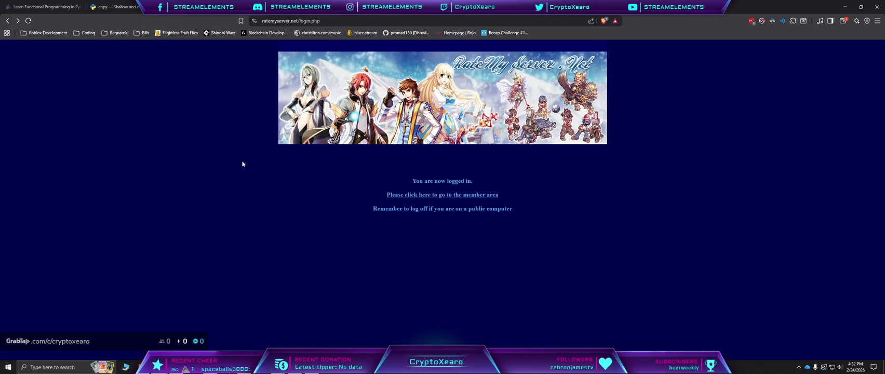
Step: Return to the personal member page listing the Yanis Chronicles and Payon Stories reviews
{"action": "left_click", "coordinate": [19, 20]}
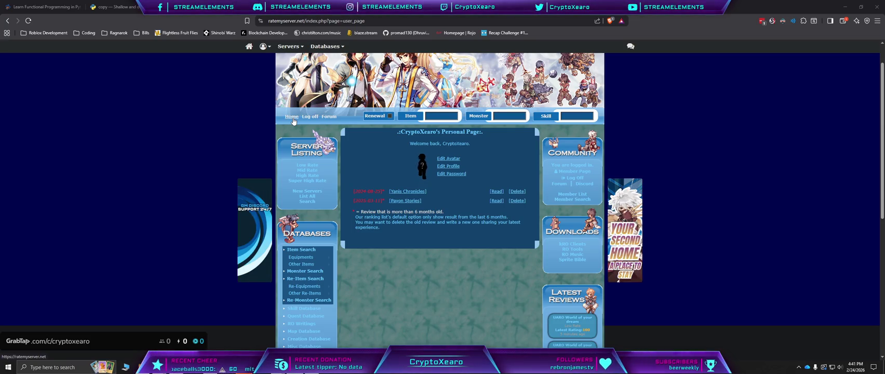
Step: Go from the low rate servers list to Ragnarok+ and start its review form
{"action": "left_click", "coordinate": [316, 166]}
{"action": "left_click", "coordinate": [371, 237]}
{"action": "scroll", "coordinate": [441, 260], "scroll_direction": "down", "scroll_amount": 10}
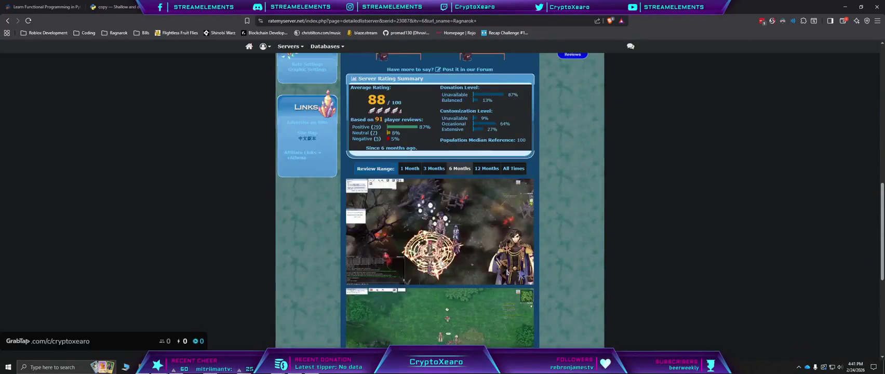
{"action": "scroll", "coordinate": [391, 126], "scroll_direction": "down", "scroll_amount": 4}
{"action": "scroll", "coordinate": [390, 126], "scroll_direction": "up", "scroll_amount": 5}
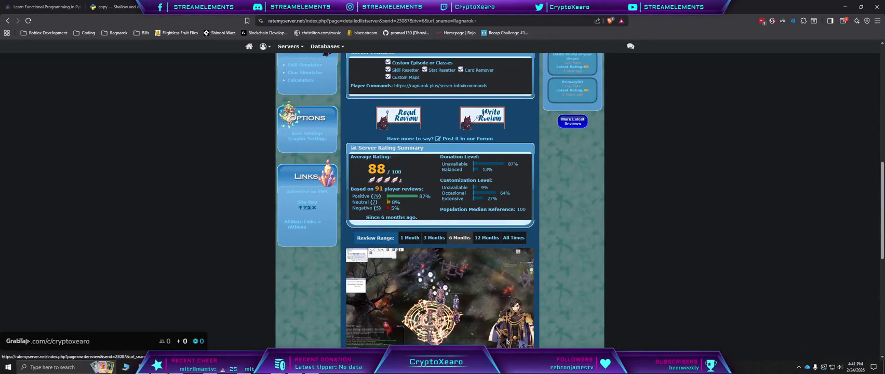
{"action": "left_click", "coordinate": [482, 114]}
Step: Rate Stability, Availability, GM Helpfulness and Guild Competition 1, and Class Balance 3
{"action": "scroll", "coordinate": [424, 214], "scroll_direction": "down", "scroll_amount": 5}
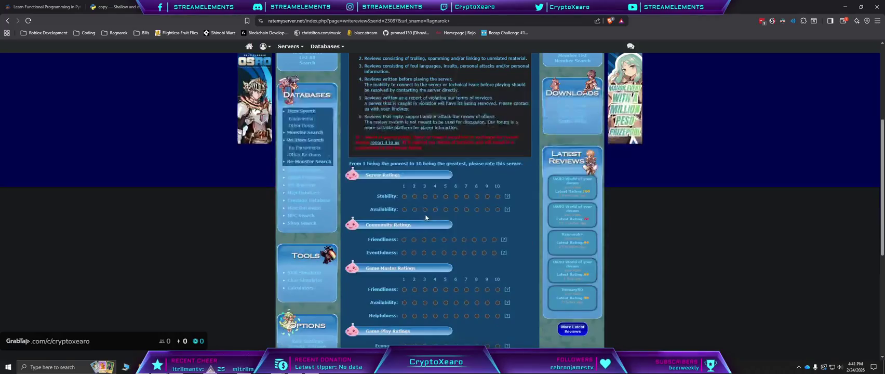
{"action": "left_click", "coordinate": [404, 197]}
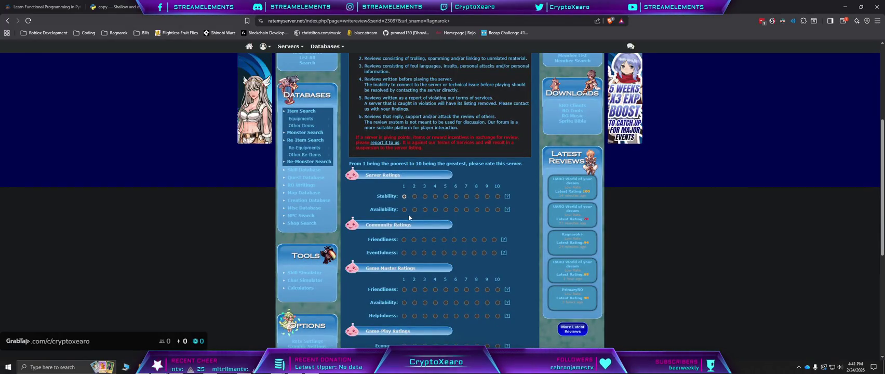
{"action": "left_click", "coordinate": [405, 210]}
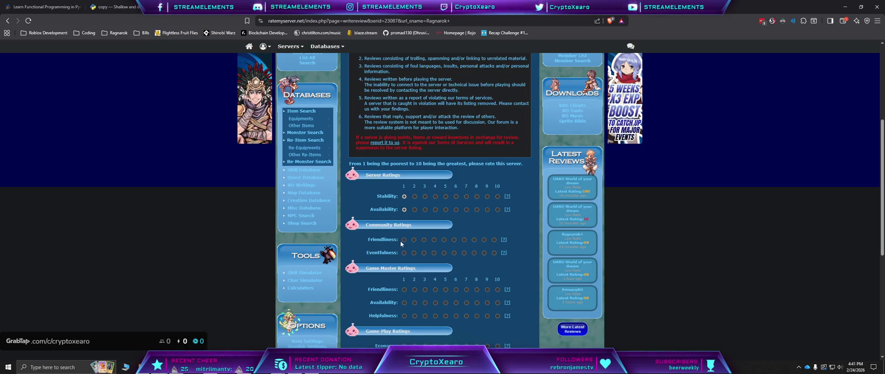
{"action": "scroll", "coordinate": [404, 242], "scroll_direction": "down", "scroll_amount": 2}
{"action": "scroll", "coordinate": [403, 243], "scroll_direction": "down", "scroll_amount": 3}
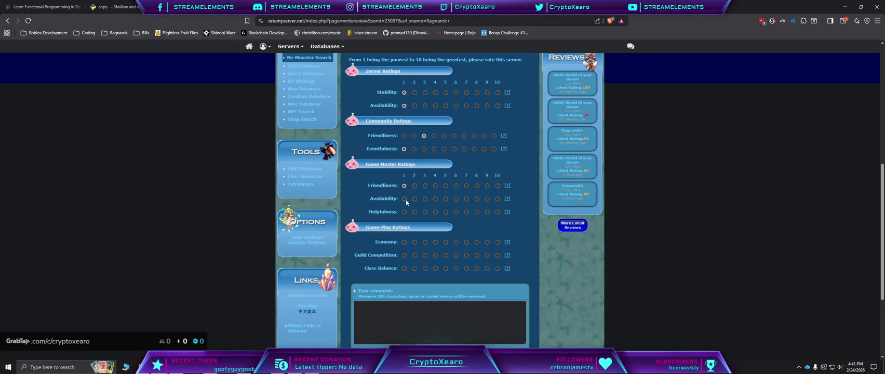
{"action": "left_click", "coordinate": [405, 212]}
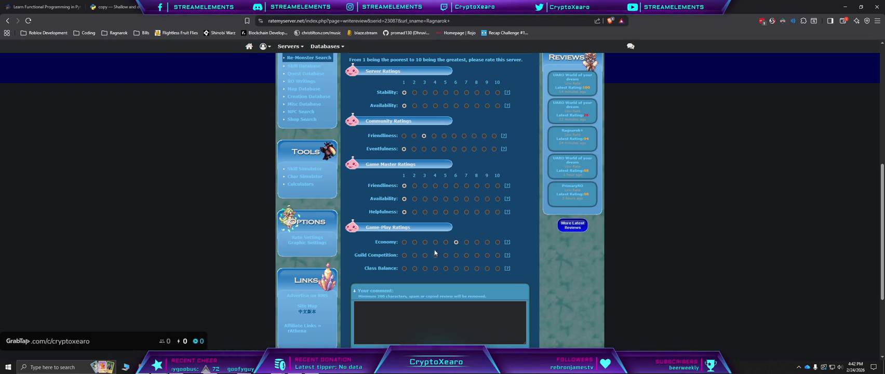
{"action": "left_click", "coordinate": [404, 256]}
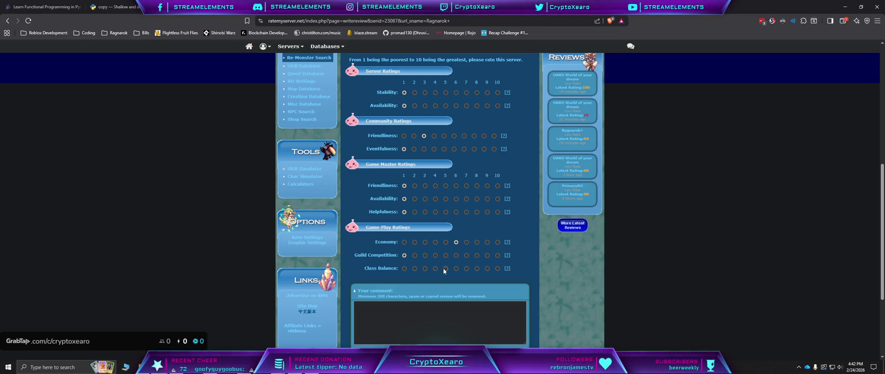
{"action": "left_click", "coordinate": [425, 269]}
Step: Enter 70 as the average online population
{"action": "scroll", "coordinate": [588, 280], "scroll_direction": "down", "scroll_amount": 3}
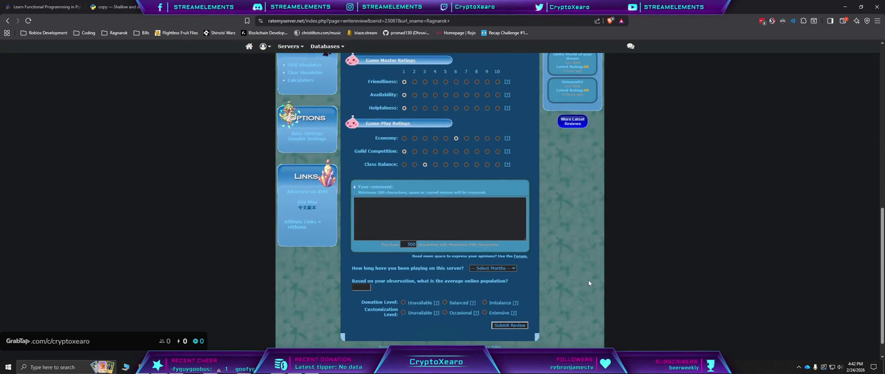
{"action": "left_click", "coordinate": [367, 266]}
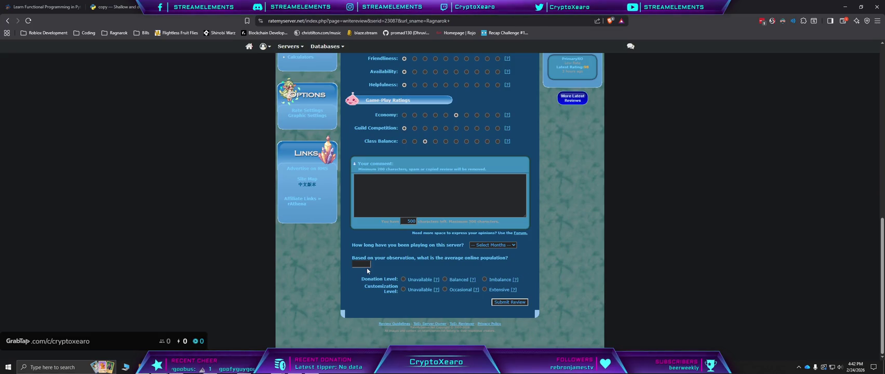
{"action": "left_click", "coordinate": [363, 264]}
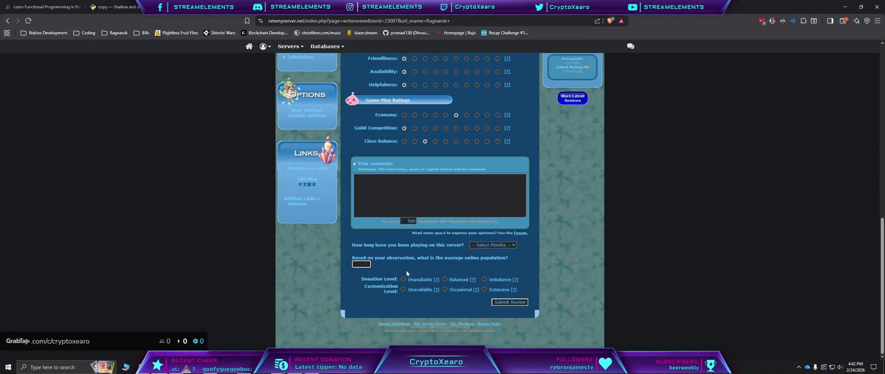
{"action": "type", "text": "70"}
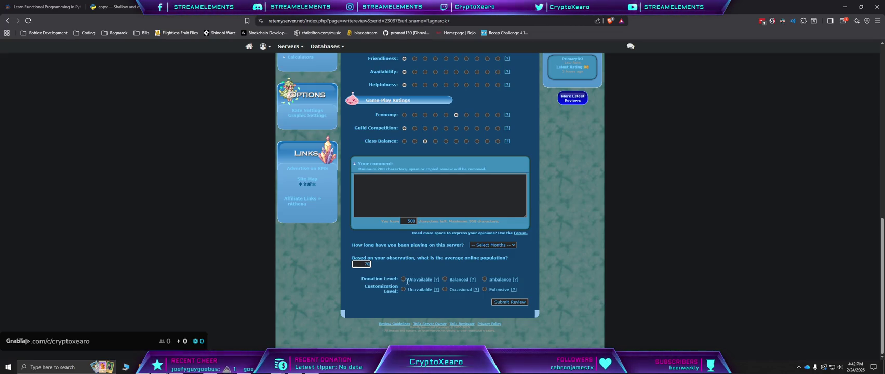
Step: Set Donation Level to Unavailable and Customization Level to Extensive
{"action": "left_click", "coordinate": [403, 279]}
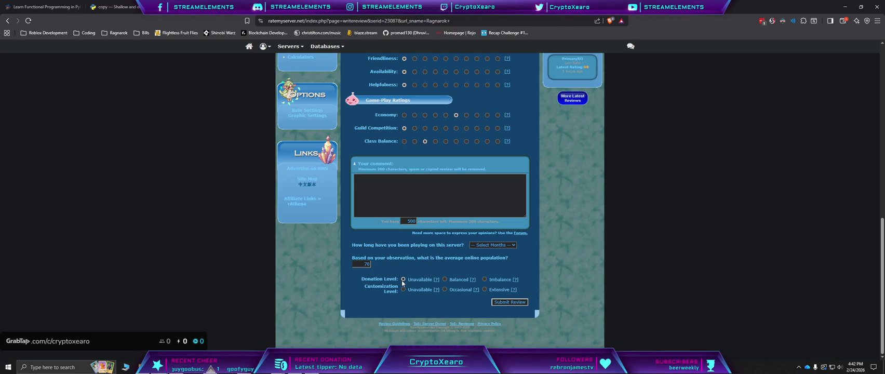
{"action": "left_click", "coordinate": [444, 289]}
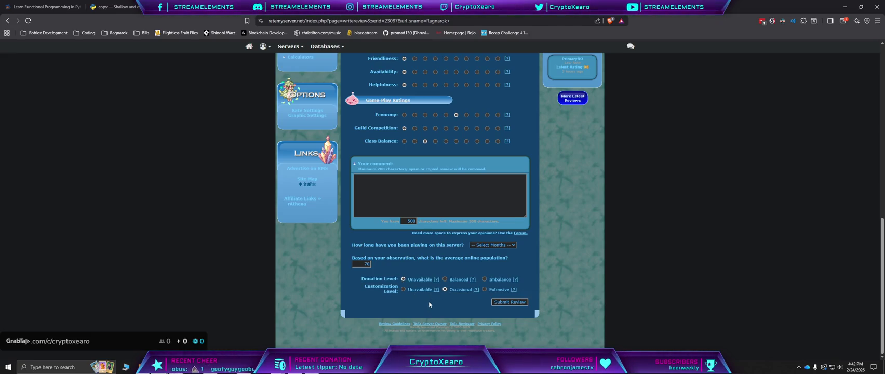
{"action": "left_click", "coordinate": [485, 289]}
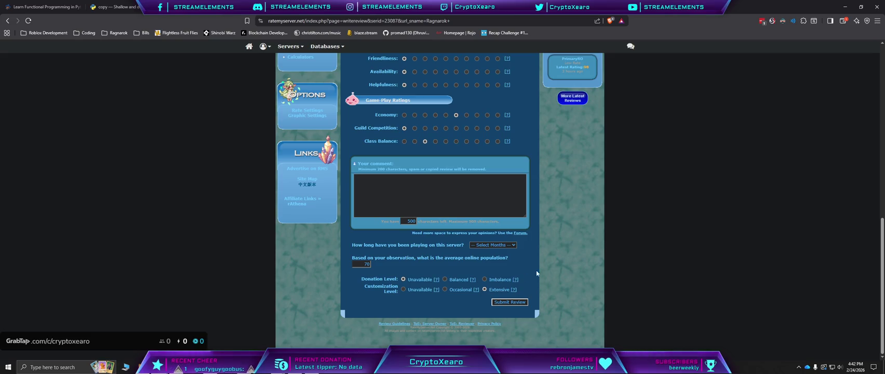
{"action": "scroll", "coordinate": [551, 273], "scroll_direction": "up", "scroll_amount": 1}
{"action": "left_click", "coordinate": [457, 230]}
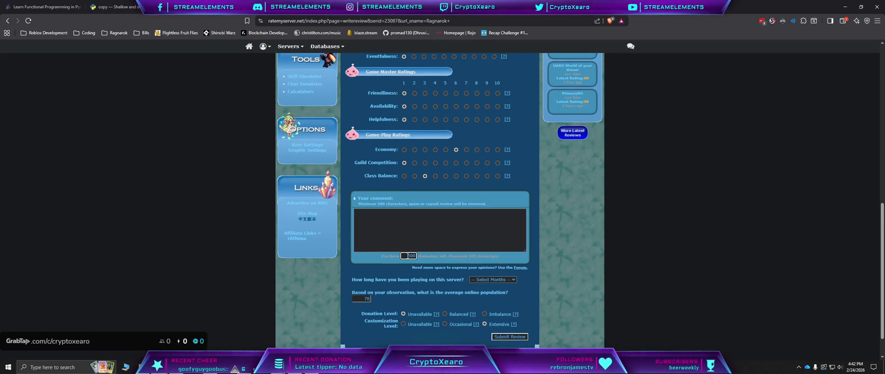
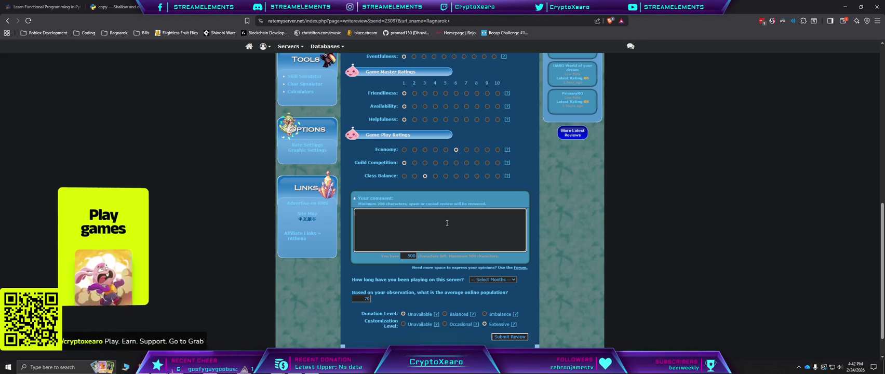
Step: Write 'Server Idea is great, most players there are extremely likable…' and the bad apple sentence
{"action": "type", "text": "Serv"}
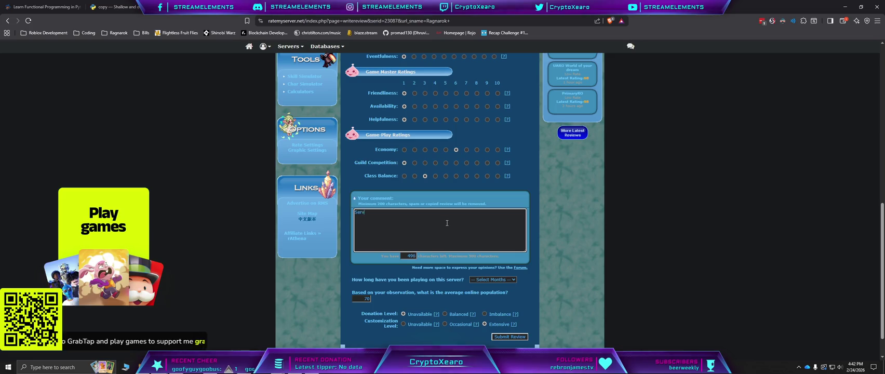
{"action": "type", "text": "er Idea is "}
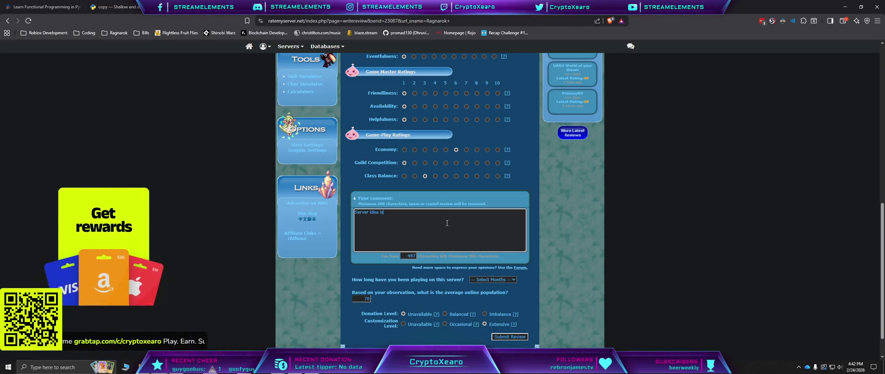
{"action": "type", "text": "great,"}
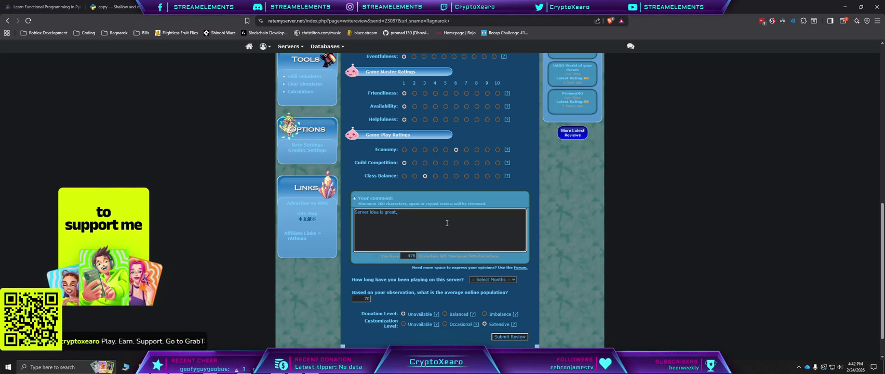
{"action": "type", "text": "most players "}
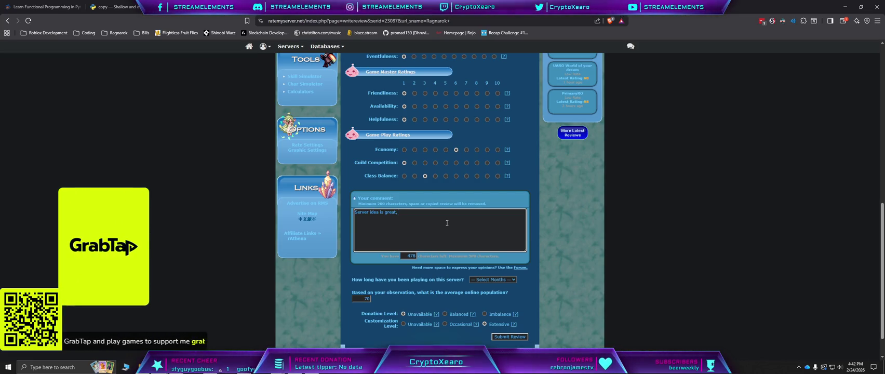
{"action": "type", "text": "there are extremely likeab"}
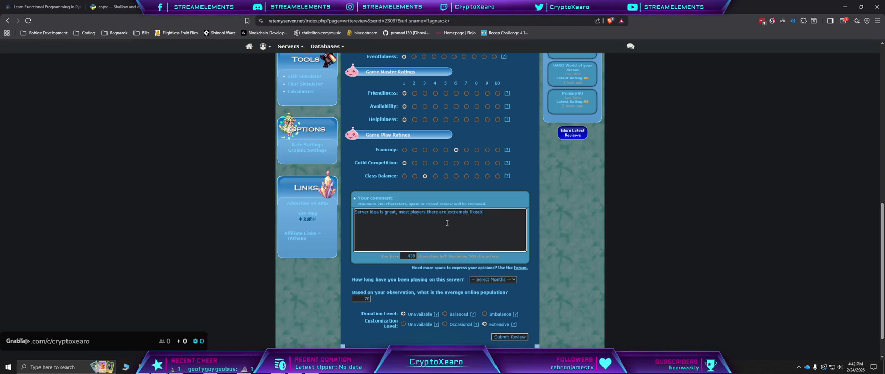
{"action": "key", "text": "BackSpace"}
{"action": "key", "text": "BackSpace"}
{"action": "key", "text": "BackSpace"}
{"action": "type", "text": "able "}
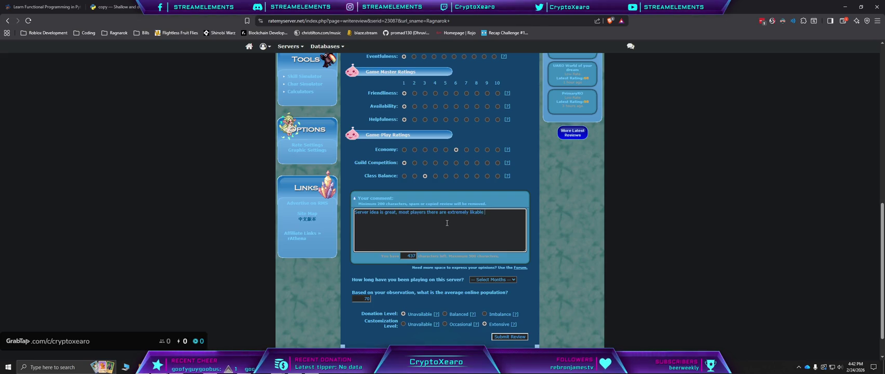
{"action": "type", "text": "and fun to p"}
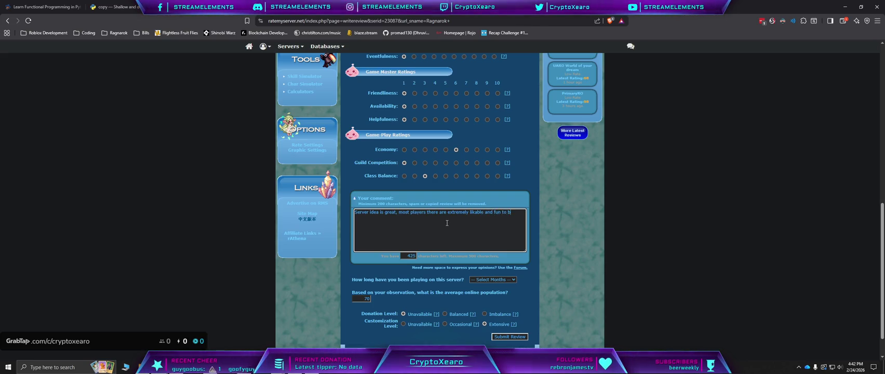
{"action": "type", "text": "lay with. As with all servers, there is al"}
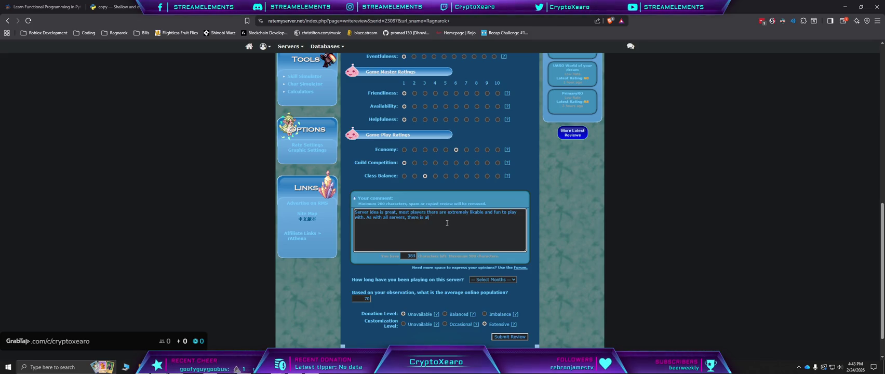
{"action": "type", "text": "ways that bad apple"}
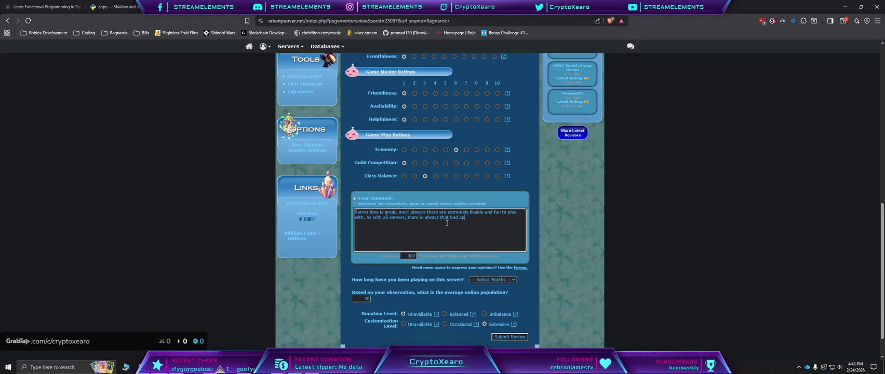
{"action": "type", "text": ". "}
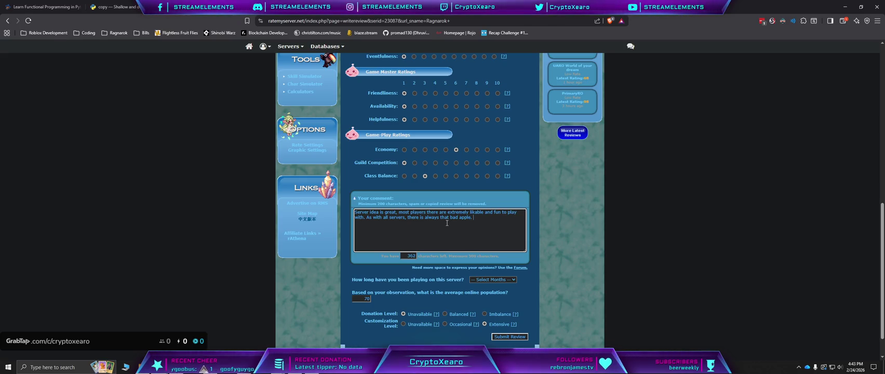
{"action": "type", "text": "Sadly with this server, that particular bad apple is either p"}
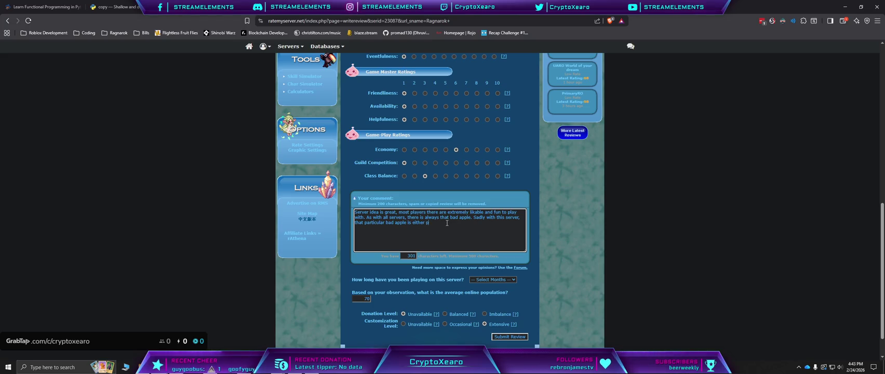
{"action": "type", "text": "the "}
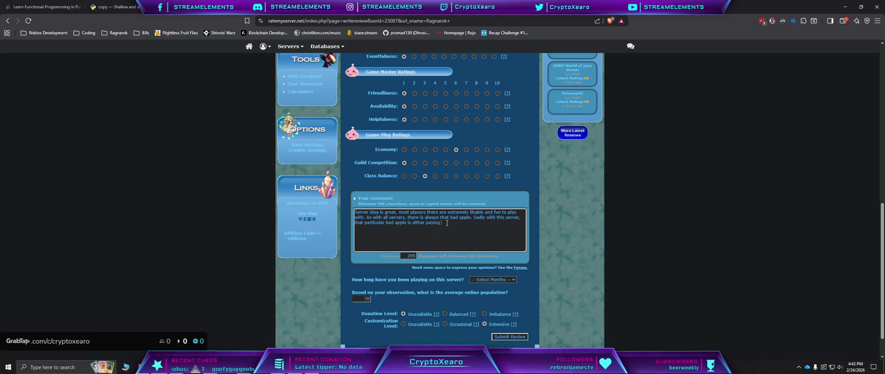
{"action": "type", "text": "admin or have something"}
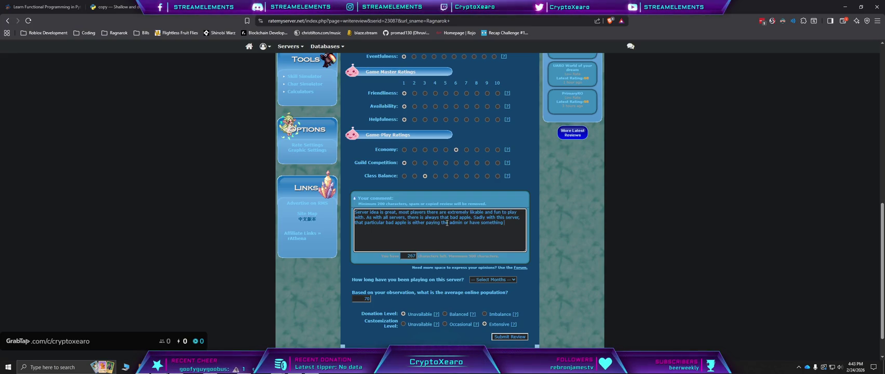
{"action": "type", "text": " over the admin that causes the ad"}
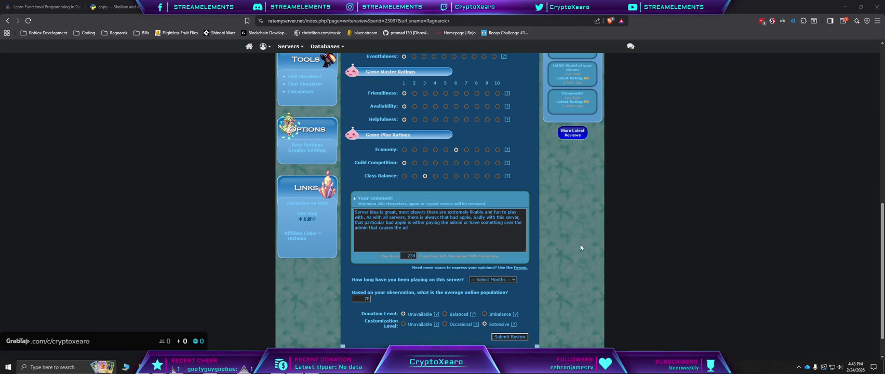
{"action": "left_click", "coordinate": [453, 230]}
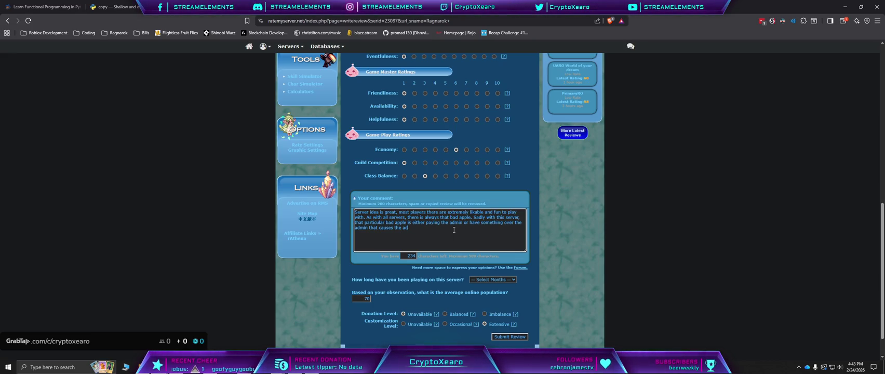
{"action": "type", "text": "min"}
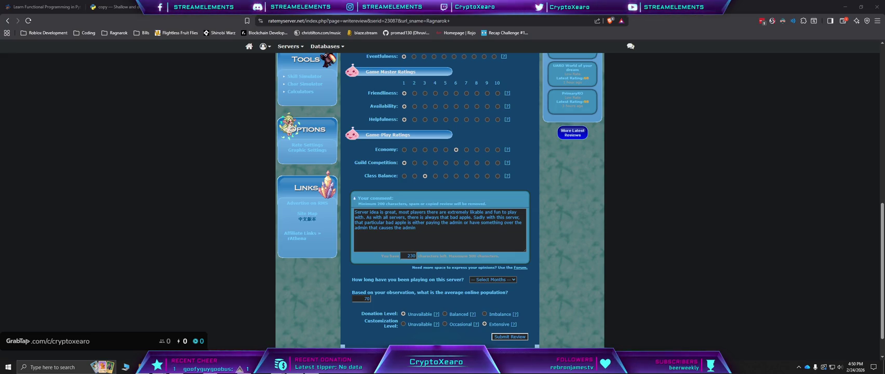
Step: Place the cursor after 'causes the admin' to continue the review comment
{"action": "left_click", "coordinate": [443, 232]}
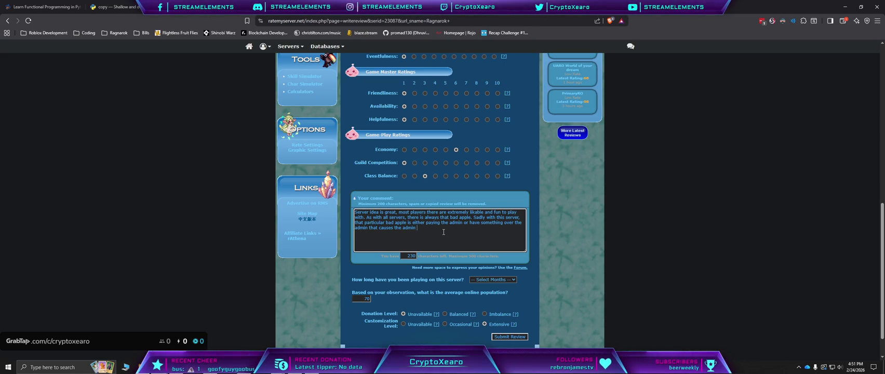
Step: Add that the admin turns a blind eye to players being toxic and causing issues
{"action": "type", "text": "n a blind eye to their"}
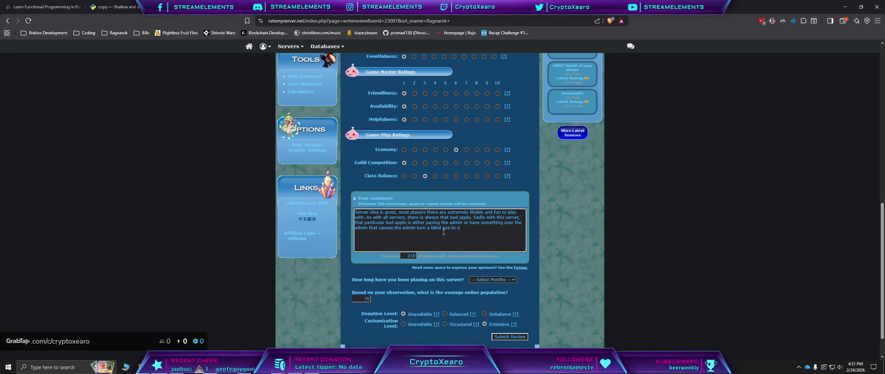
{"action": "type", "text": "  pa"}
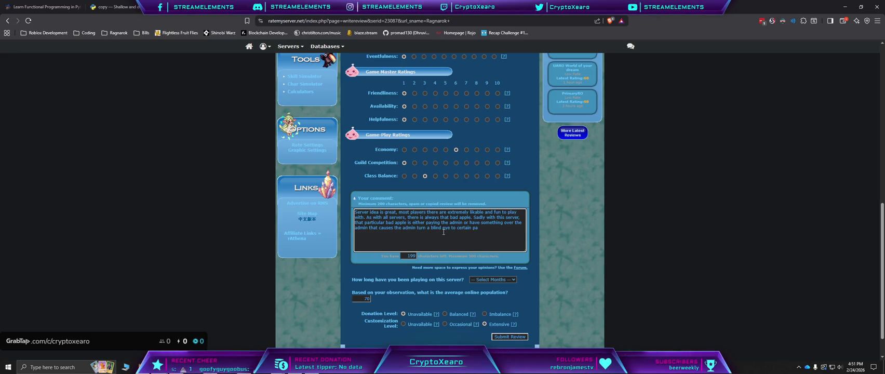
{"action": "type", "text": "lyers being toxic"}
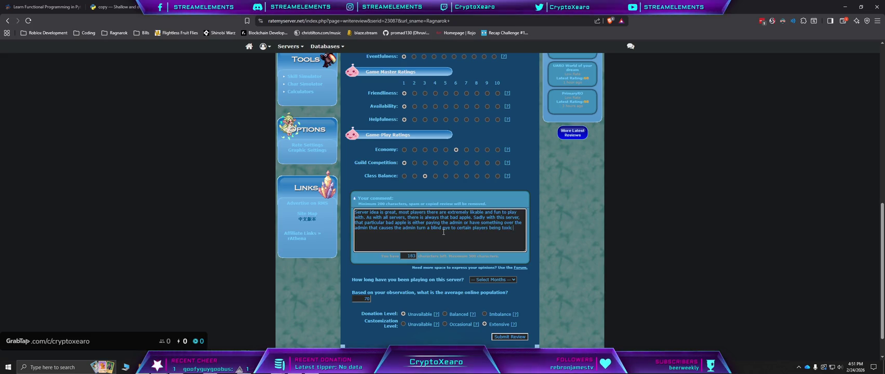
{"action": "type", "text": " and going out of"}
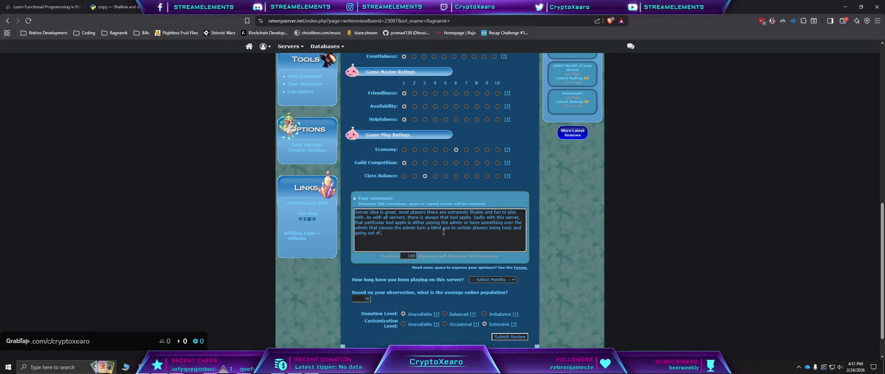
{"action": "type", "text": " their way to cause dram"}
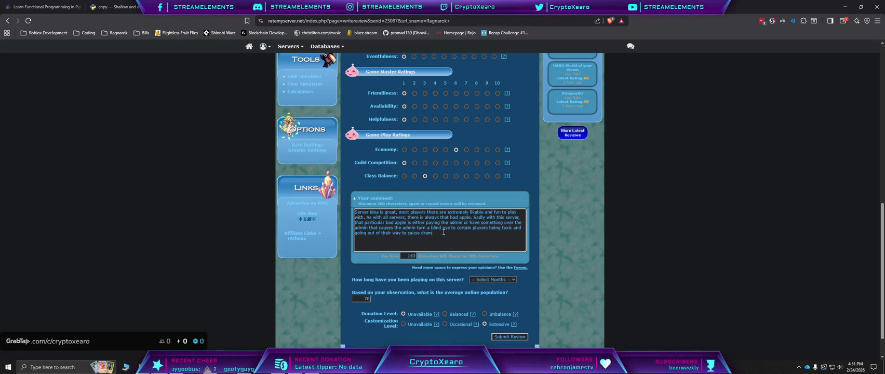
{"action": "type", "text": "a/issues."}
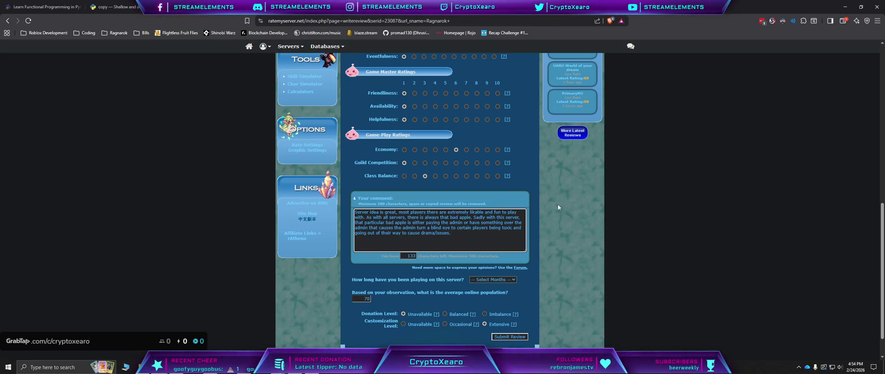
{"action": "key", "text": "alt+Tab"}
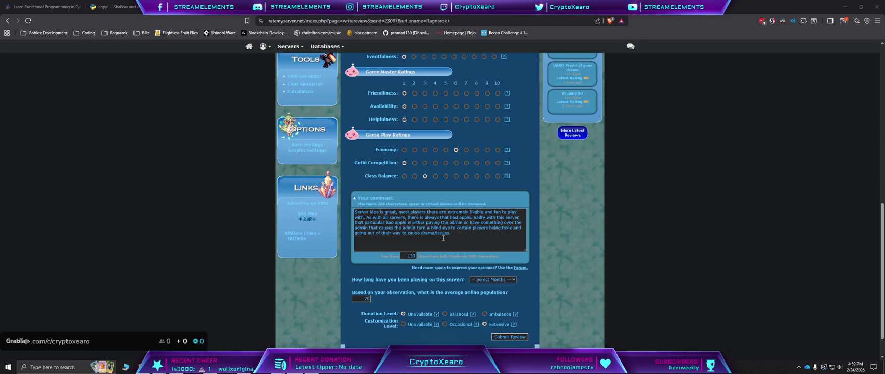
Step: Refresh the Ragnarok review page and check that the comment and ratings remain
{"action": "key", "text": "F5"}
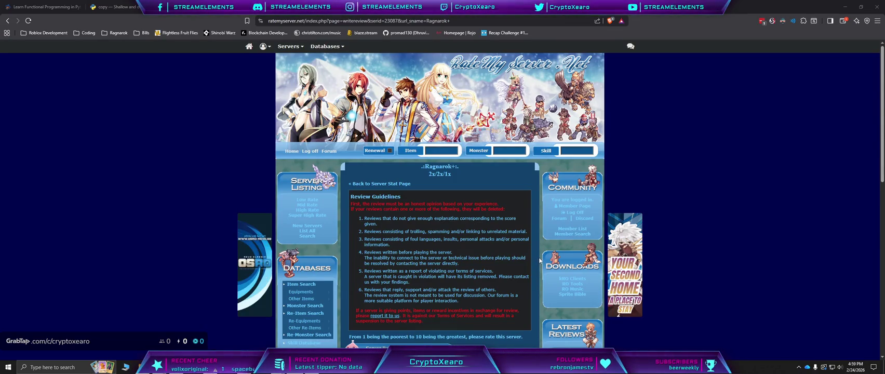
{"action": "scroll", "coordinate": [539, 260], "scroll_direction": "down", "scroll_amount": 10}
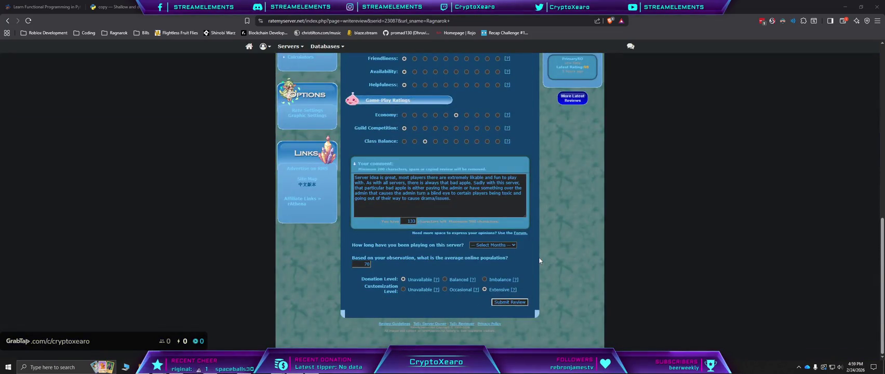
{"action": "scroll", "coordinate": [539, 260], "scroll_direction": "up", "scroll_amount": 10}
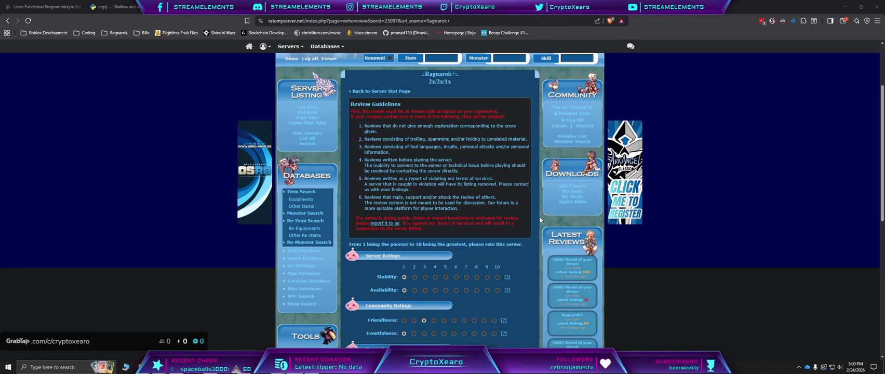
{"action": "scroll", "coordinate": [540, 220], "scroll_direction": "down", "scroll_amount": 5}
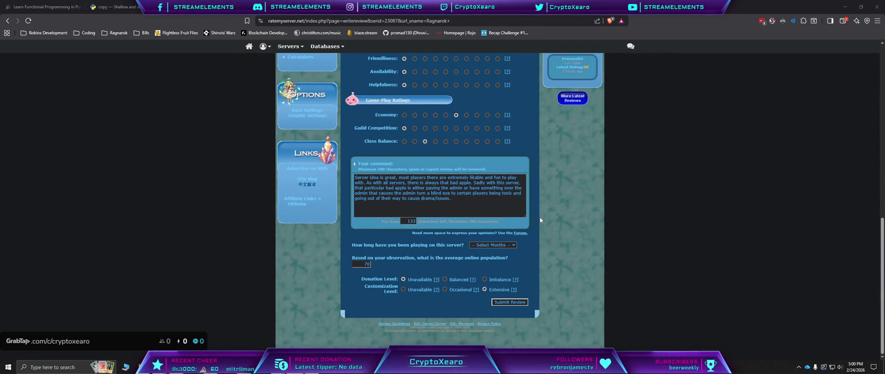
{"action": "scroll", "coordinate": [540, 220], "scroll_direction": "up", "scroll_amount": 5}
{"action": "scroll", "coordinate": [540, 220], "scroll_direction": "up", "scroll_amount": 1}
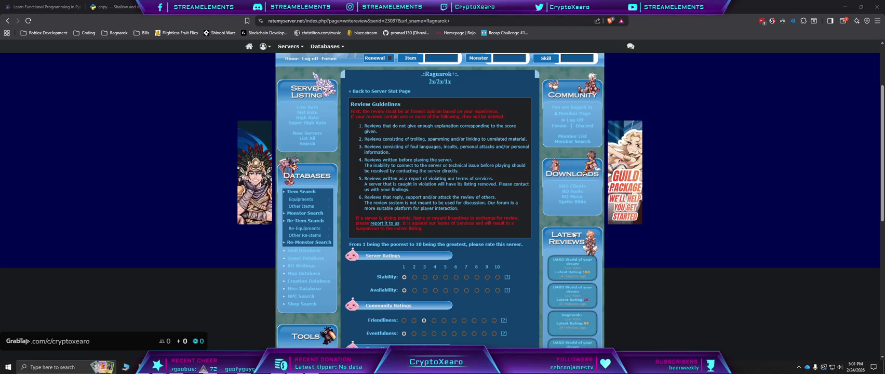
{"action": "scroll", "coordinate": [547, 218], "scroll_direction": "down", "scroll_amount": 5}
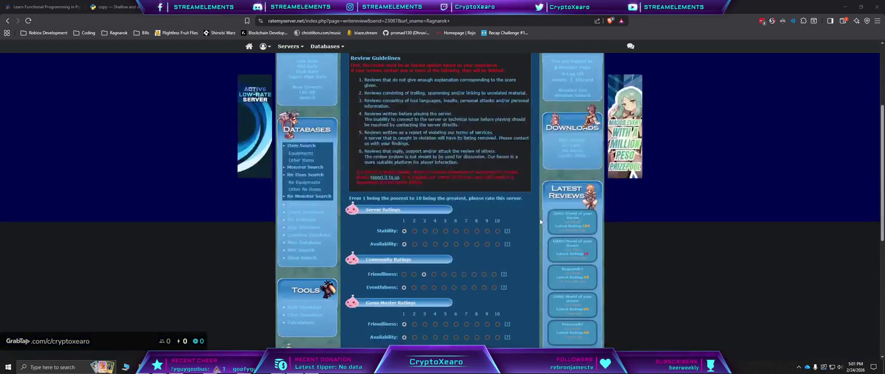
{"action": "scroll", "coordinate": [540, 221], "scroll_direction": "down", "scroll_amount": 1}
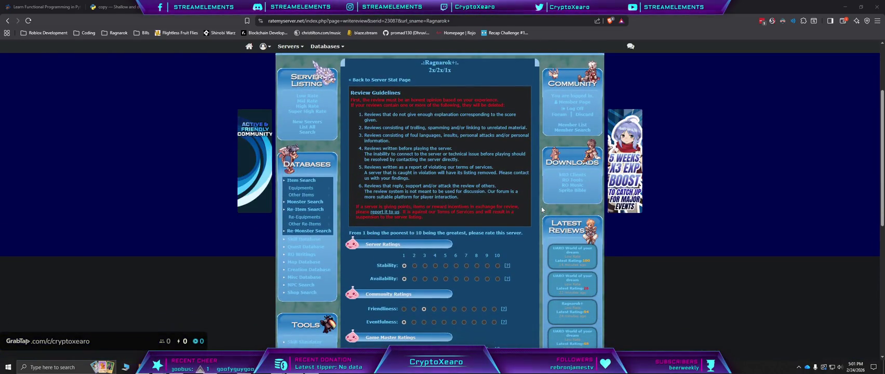